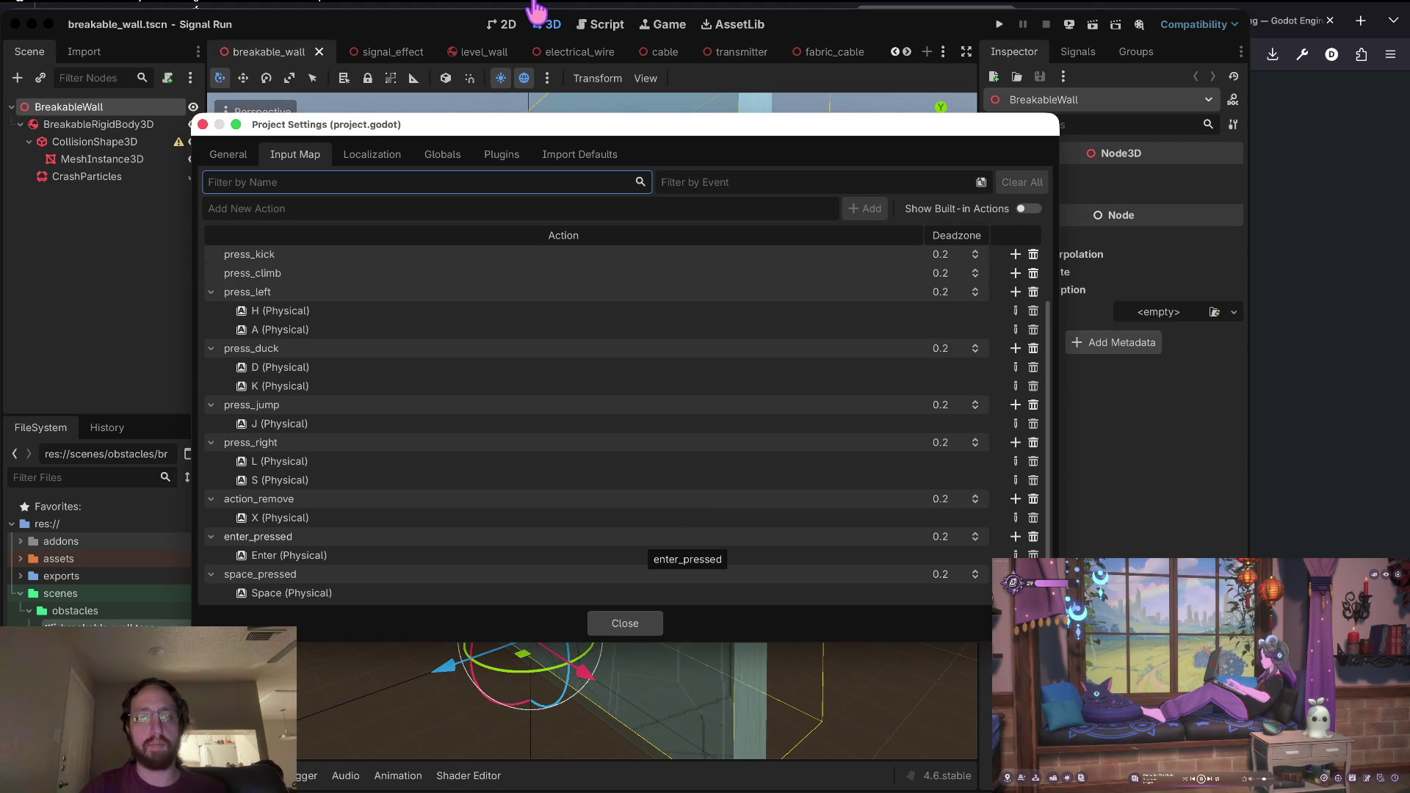
Review the Input Map actions such as press_left, press_jump, action_remove and enter_pressed
{"action": "left_click", "coordinate": [615, 639]}
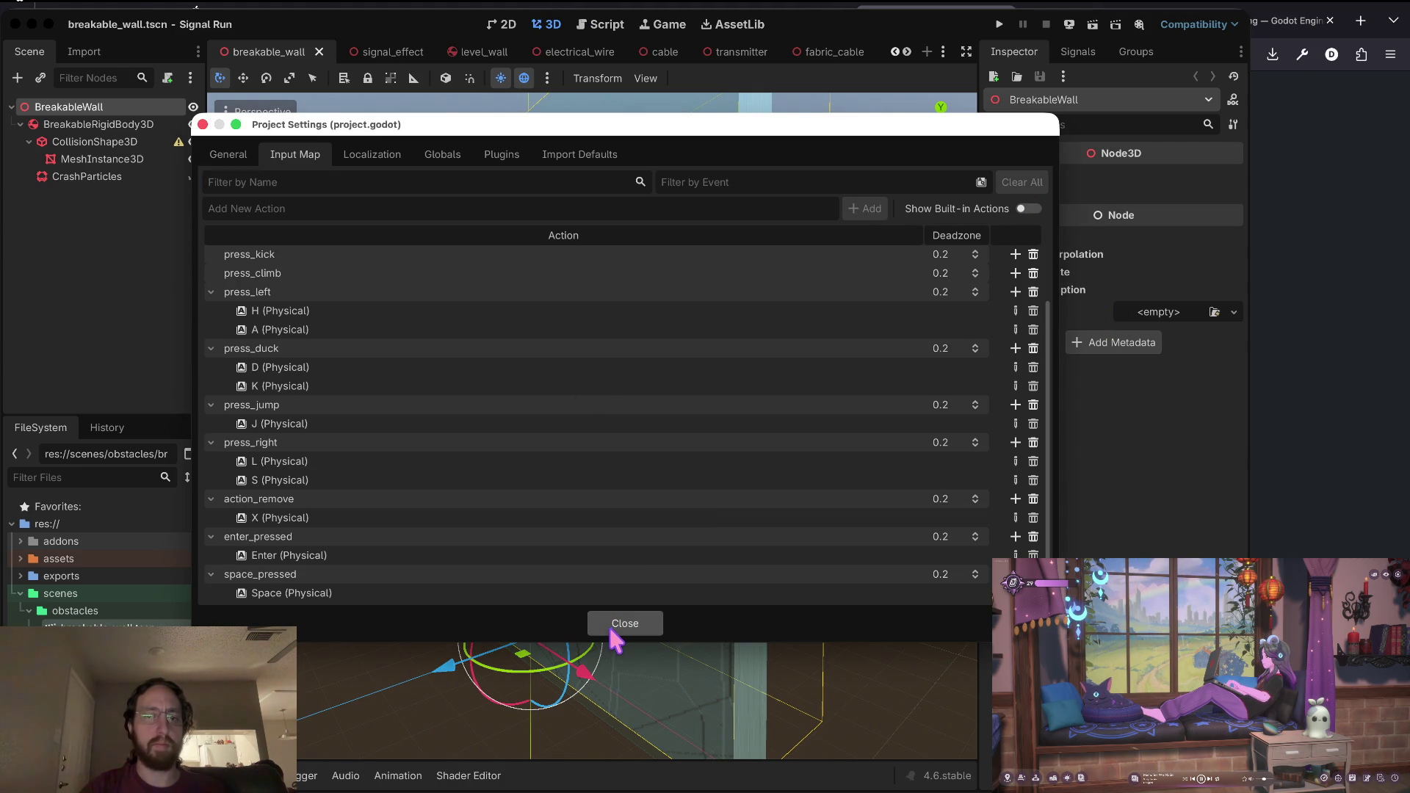
Close Project Settings, view the breakable_wall scene, then switch to the browser
{"action": "left_click", "coordinate": [611, 630]}
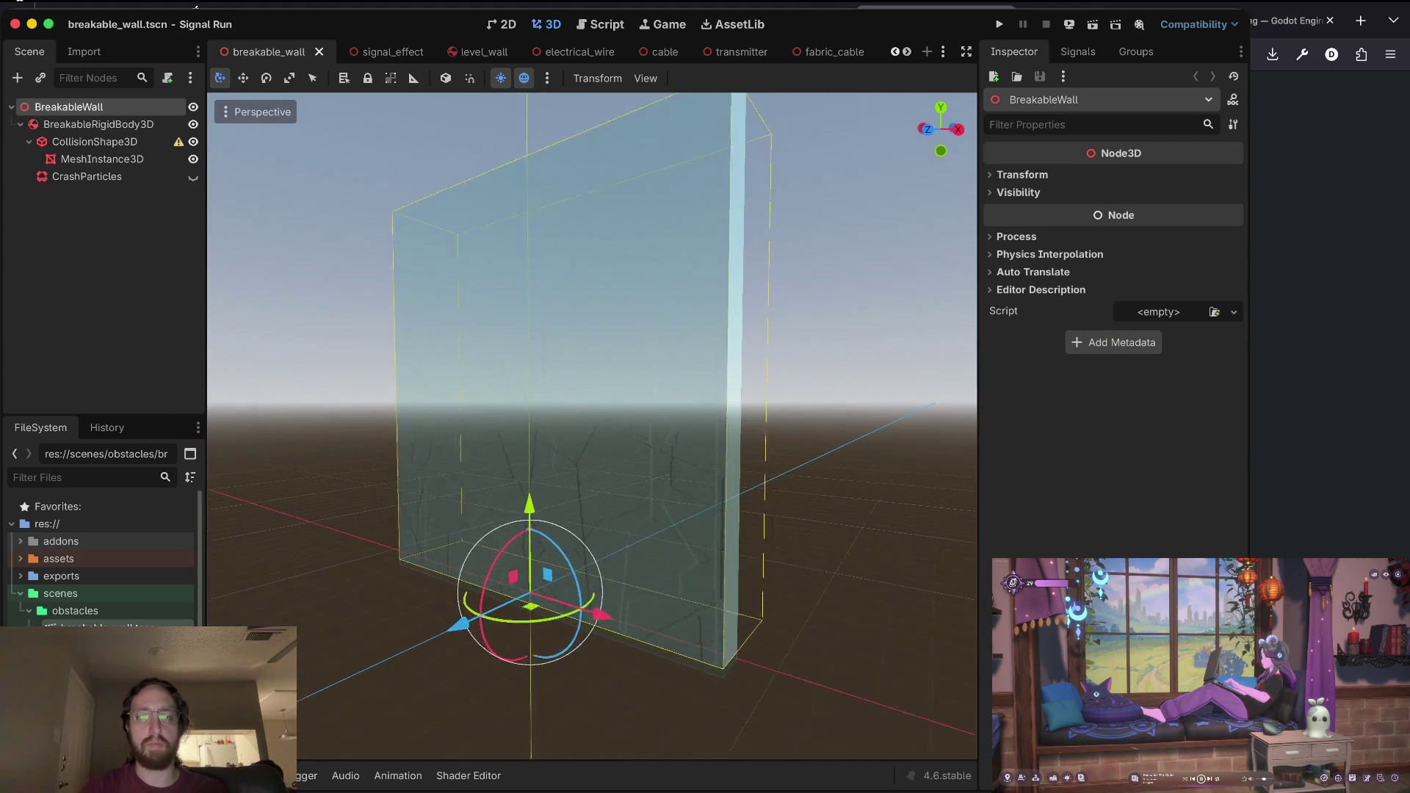
{"action": "scroll", "coordinate": [682, 267], "scroll_direction": "up", "scroll_amount": 3}
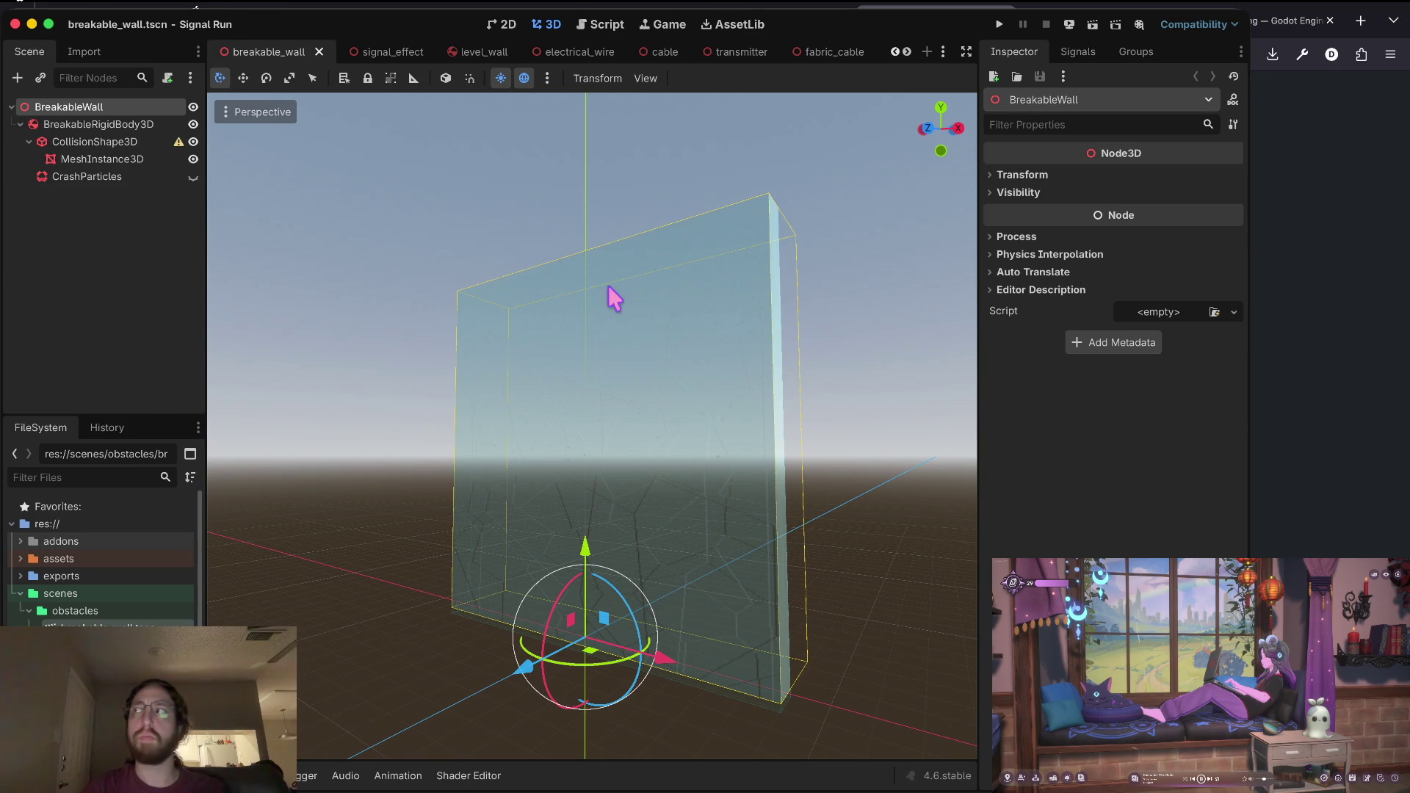
{"action": "key", "text": "super+Tab"}
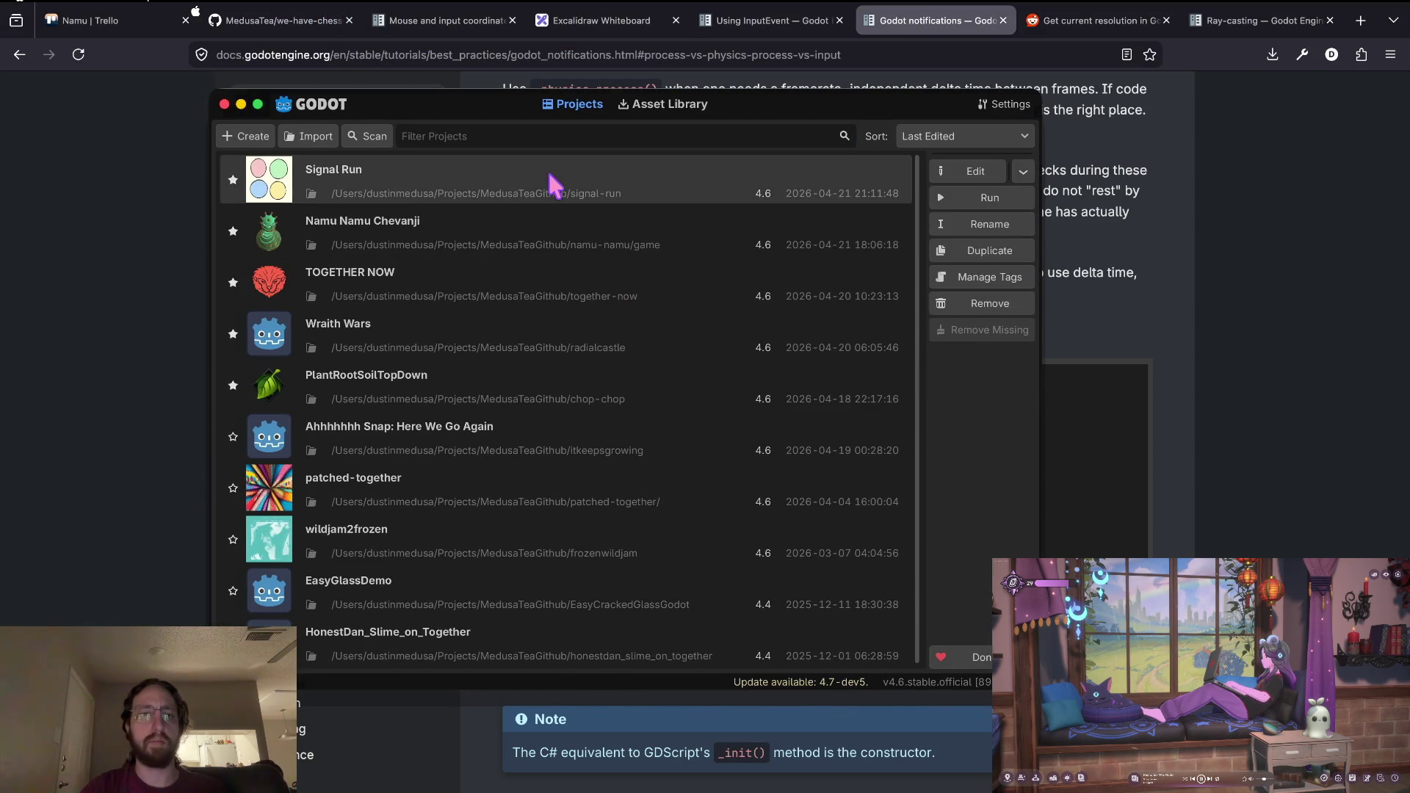
Bring up the docs section on checking input in _process, _physics_process or *_input
{"action": "left_click", "coordinate": [683, 26]}
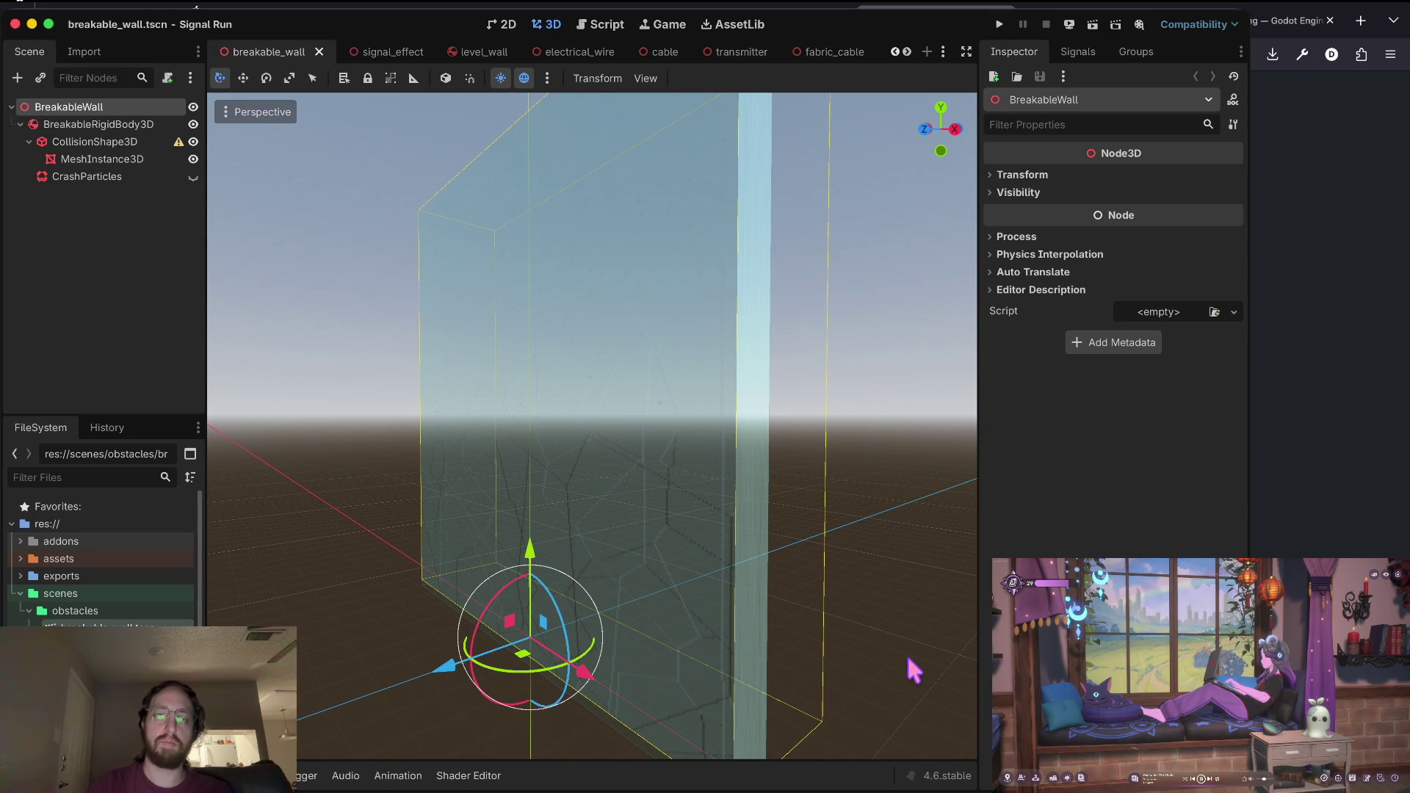
{"action": "key", "text": "super+Tab"}
{"action": "key", "text": "super+Tab"}
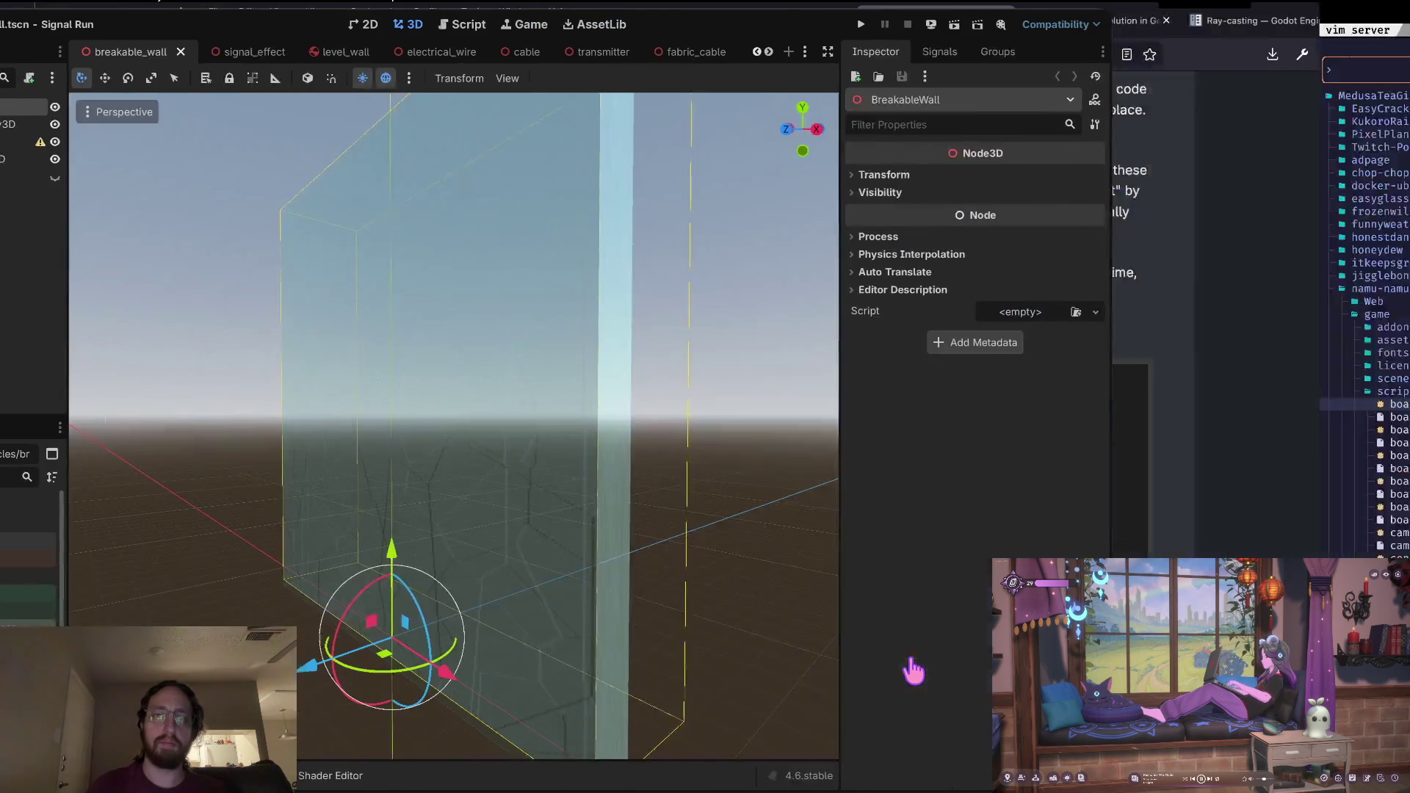